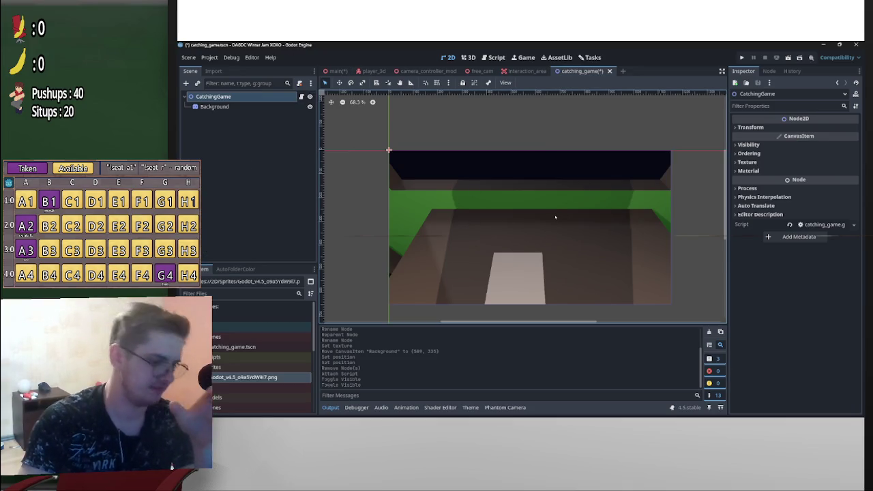
# Save catching_game.tscn with its scripted CatchingGame root and Background room sprite.
pyautogui.moveTo(650, 407)
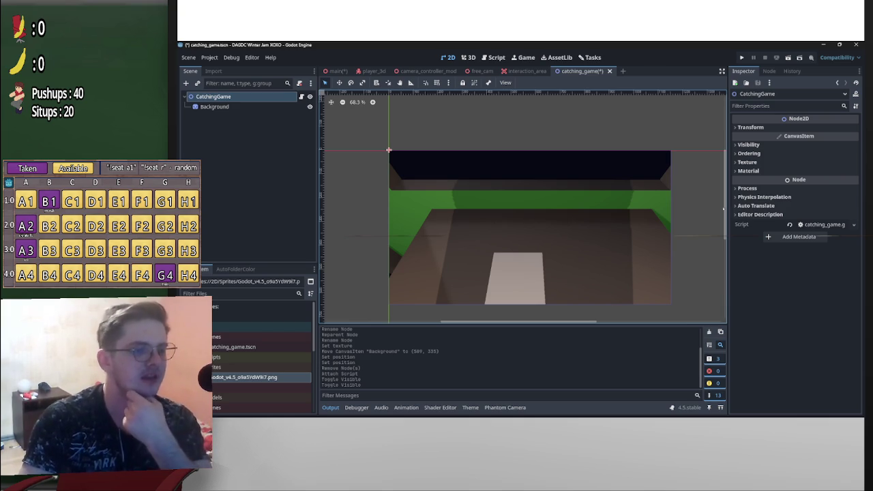
pyautogui.scroll(-4, 523, 204)
pyautogui.scroll(4, 523, 204)
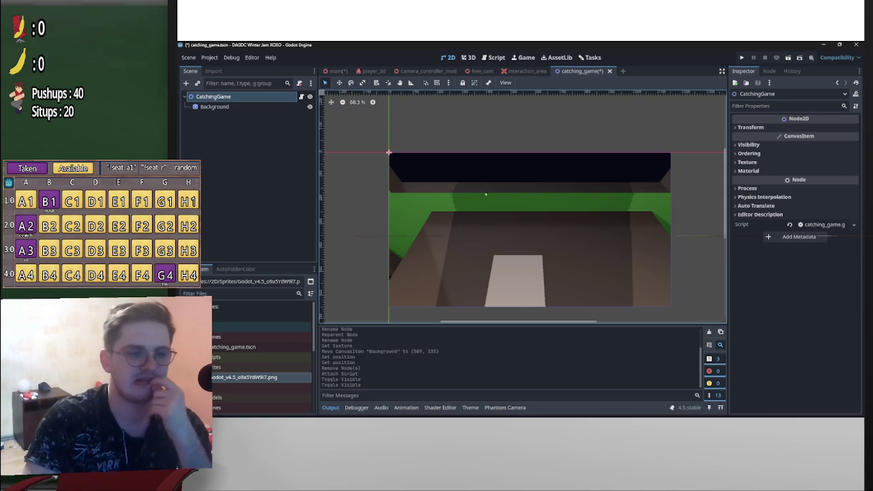
pyautogui.scroll(-3, 526, 252)
pyautogui.scroll(-2, 526, 255)
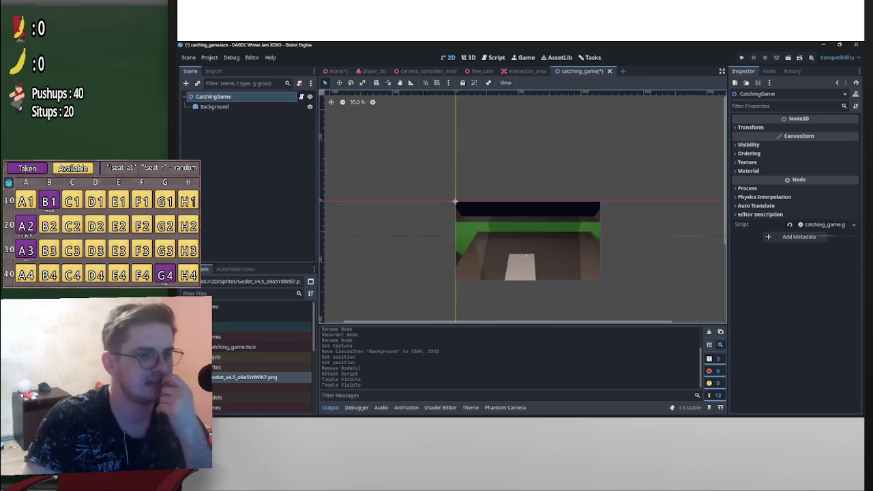
pyautogui.scroll(5, 536, 266)
pyautogui.scroll(1, 519, 250)
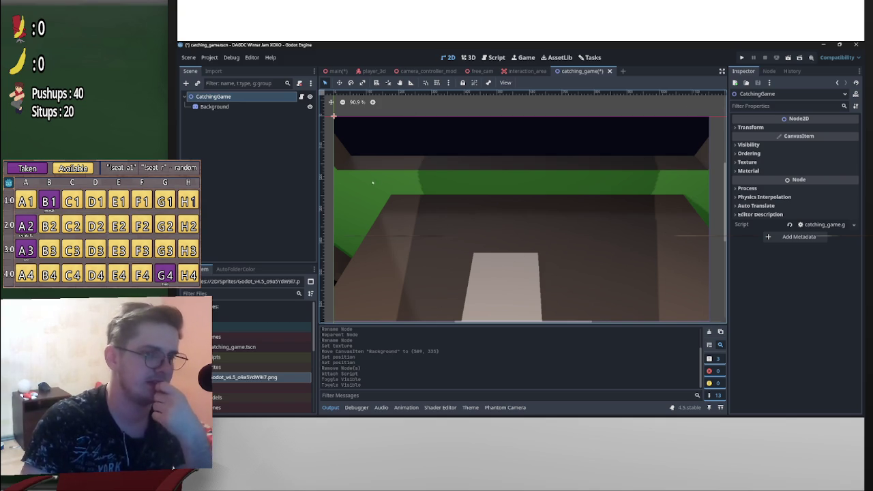
pyautogui.scroll(-2, 468, 190)
pyautogui.scroll(6, 491, 201)
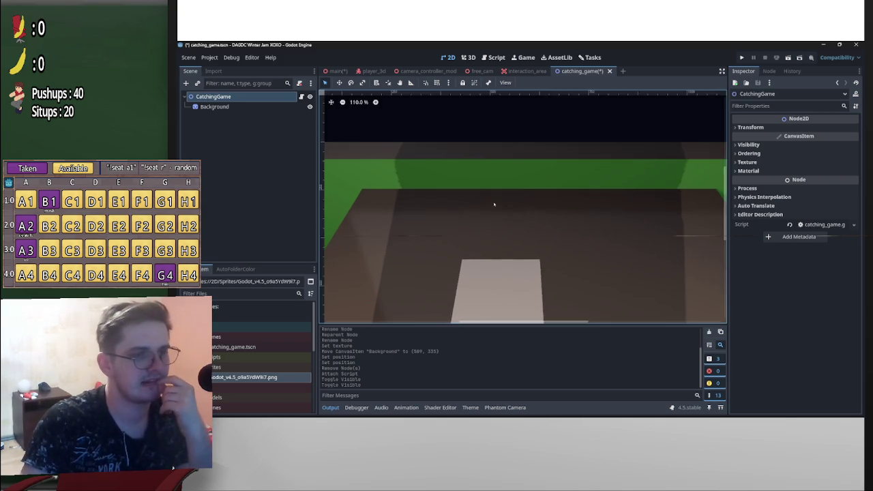
pyautogui.scroll(-6, 495, 204)
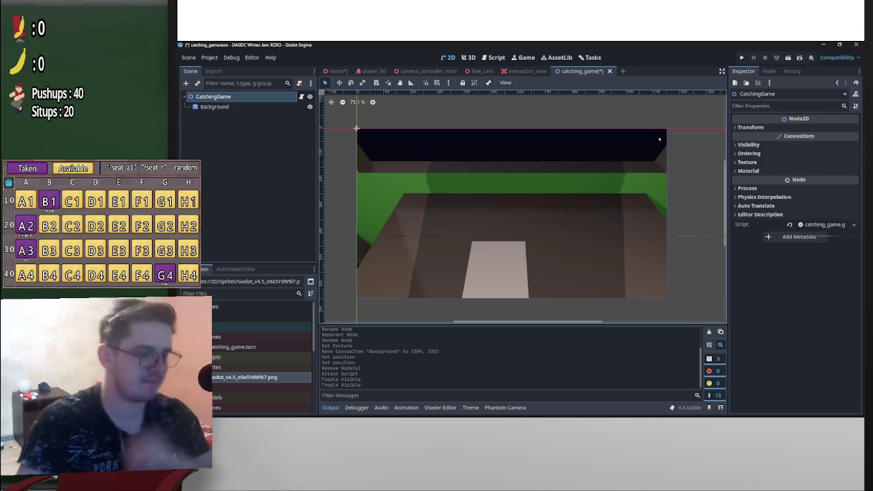
pyautogui.hotkey('ctrl', 's')
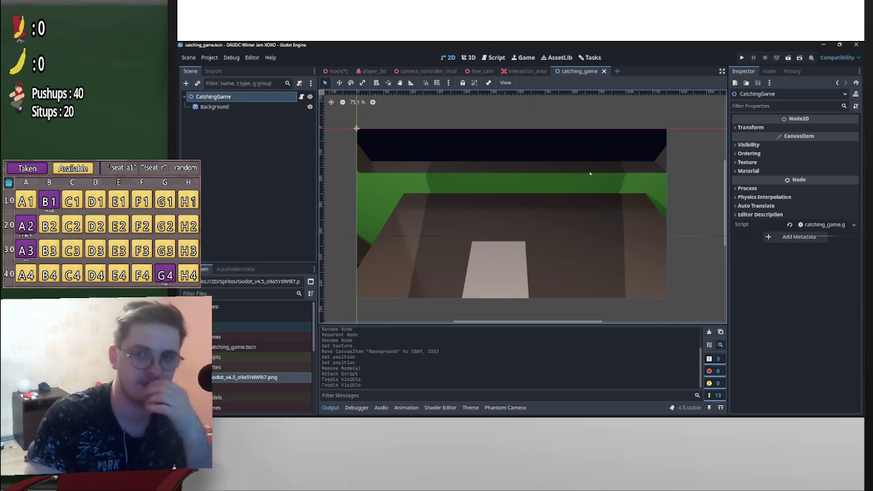
pyautogui.moveTo(671, 416)
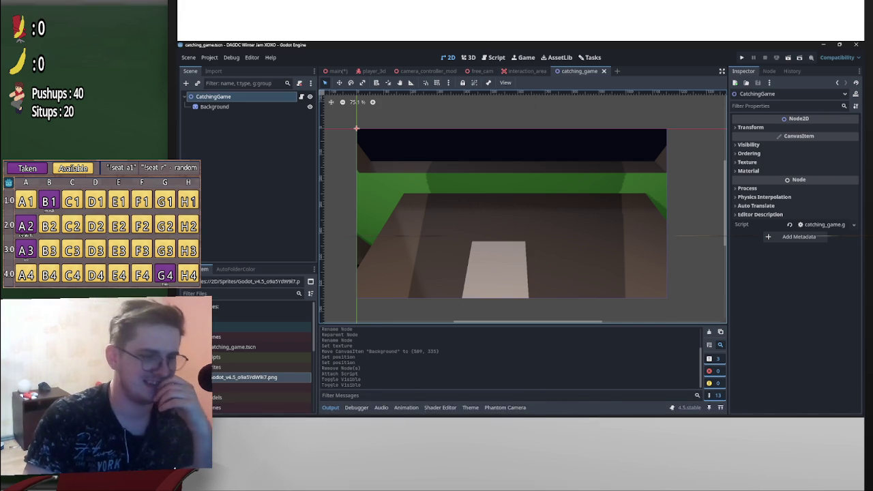
pyautogui.moveTo(558, 412)
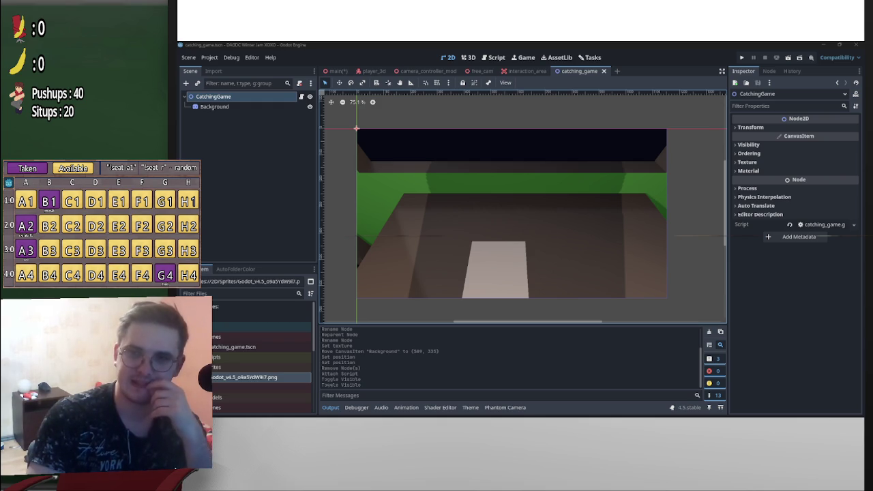
# Bring the Kingdom Of Chaos dev-hole Discord chat over the editor, then switch to School Dormatory.
pyautogui.moveTo(863, 204)
pyautogui.mouseDown()
pyautogui.moveTo(448, 101)
pyautogui.moveTo(448, 45)
pyautogui.moveTo(529, 43)
pyautogui.mouseUp()
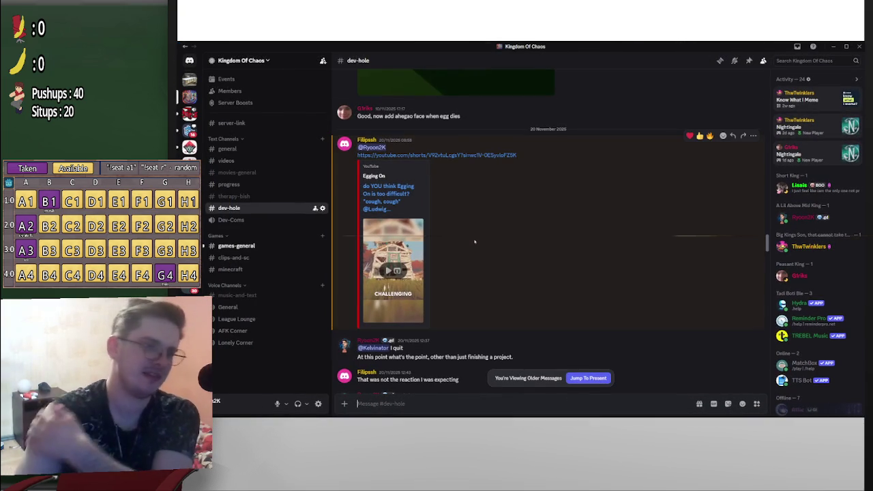
pyautogui.scroll(-3, 475, 241)
pyautogui.scroll(2, 444, 204)
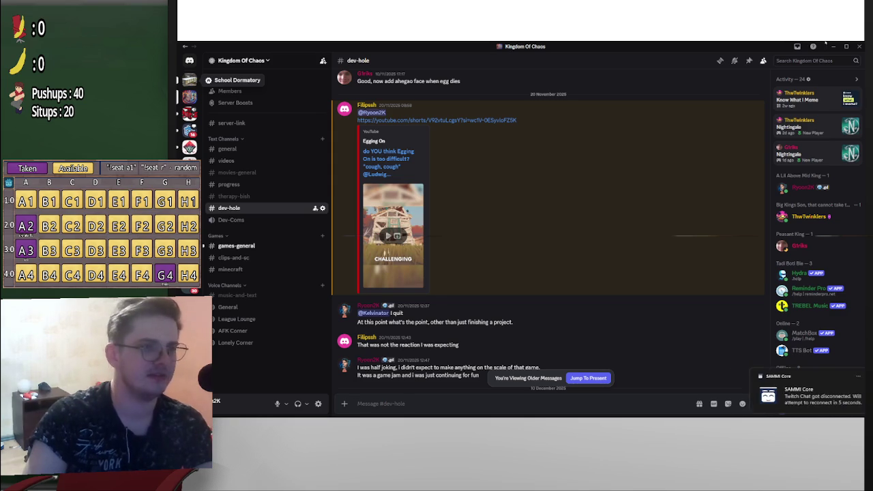
pyautogui.click(189, 79)
# Move the Discord window off screen and return focus to the Godot editor.
pyautogui.moveTo(725, 50); pyautogui.dragTo(872, 55)
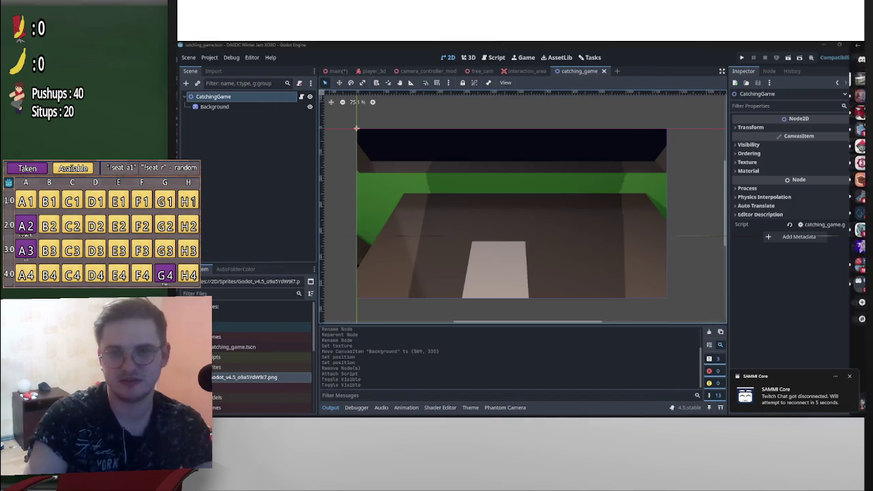
pyautogui.hotkey('alt', 'Tab')
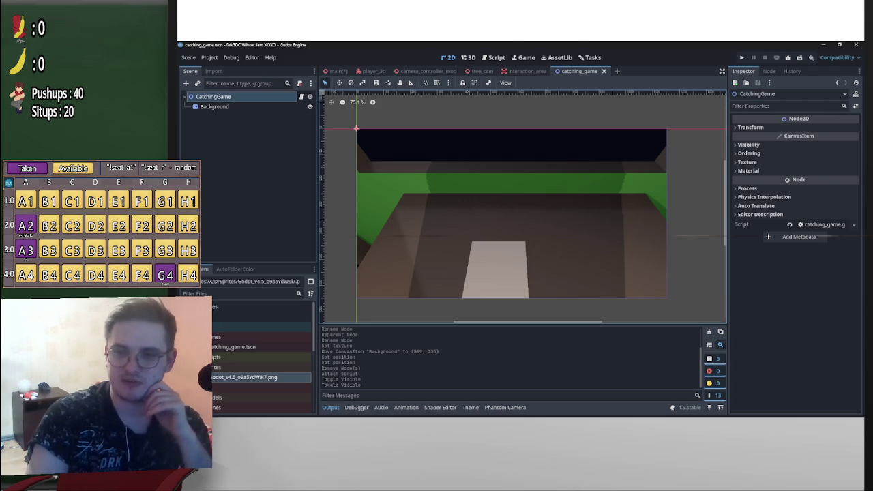
# Close the extra Twitch channel tab and go to the Creator Dashboard's Stream Manager.
pyautogui.hotkey('alt', 'Tab')
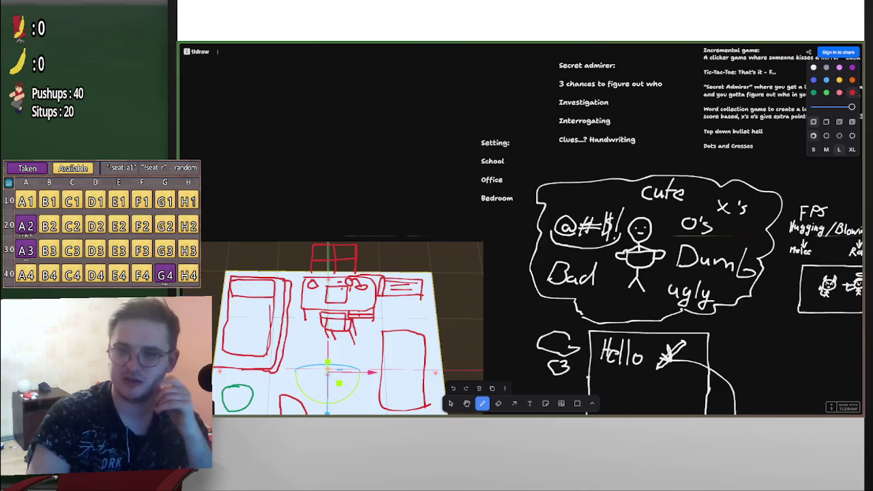
pyautogui.moveTo(205, 164)
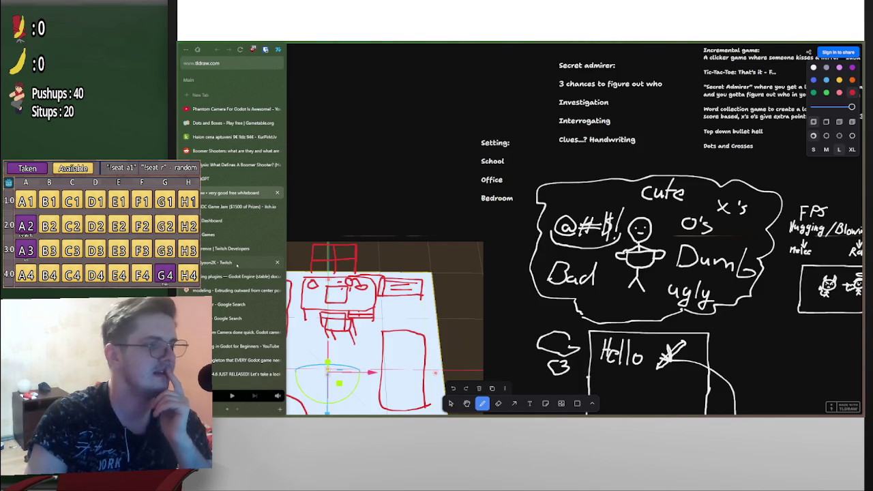
pyautogui.middleClick(237, 265)
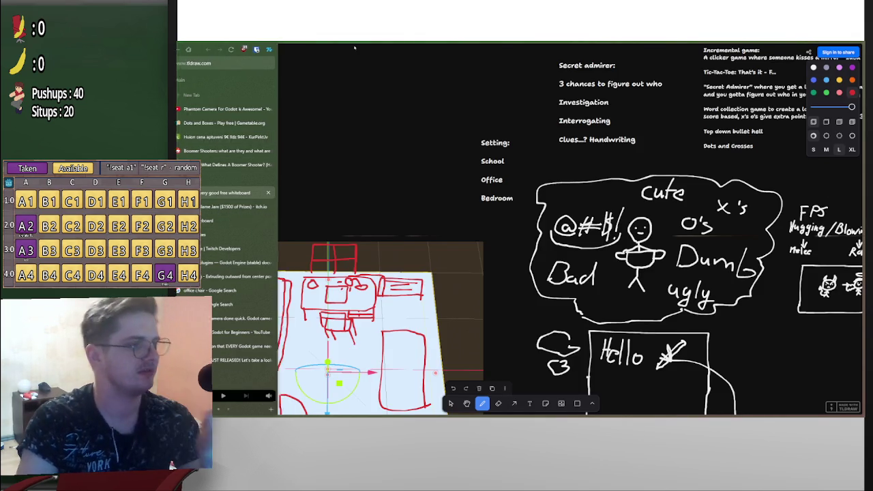
pyautogui.click(304, 47)
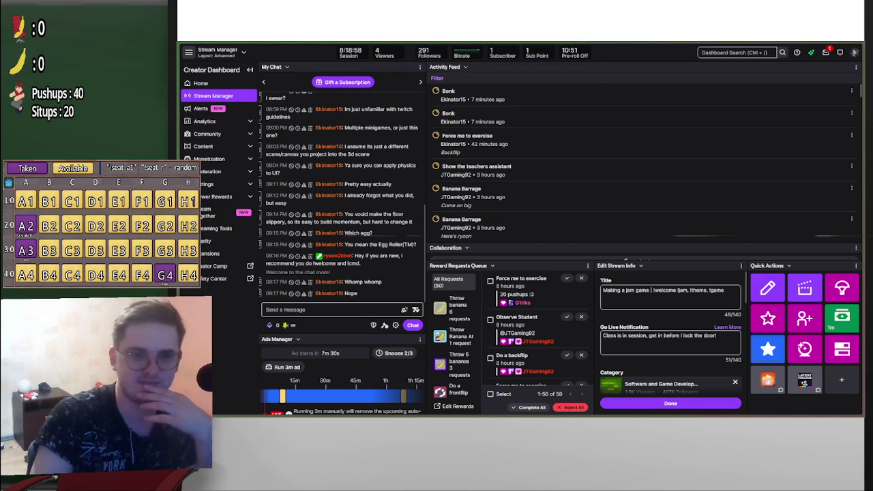
# Show the Raid Channel list filtered to Following live Software and Game Development channels.
pyautogui.click(842, 288)
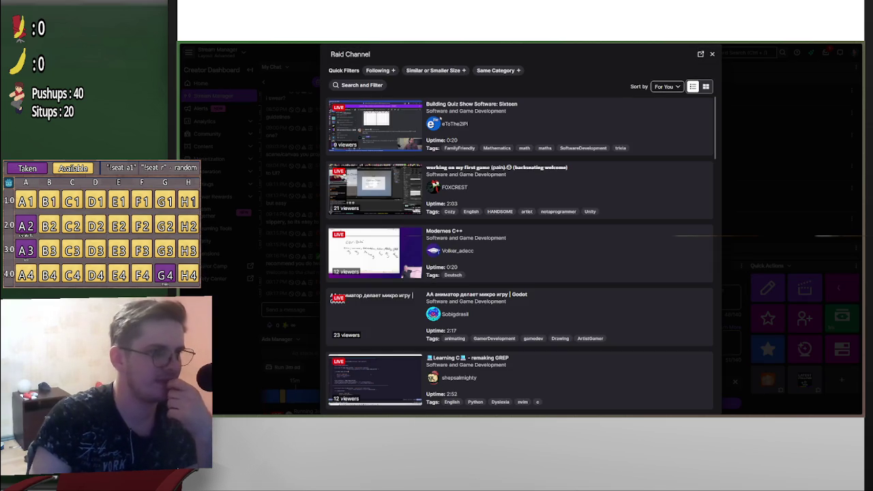
pyautogui.scroll(-2, 675, 245)
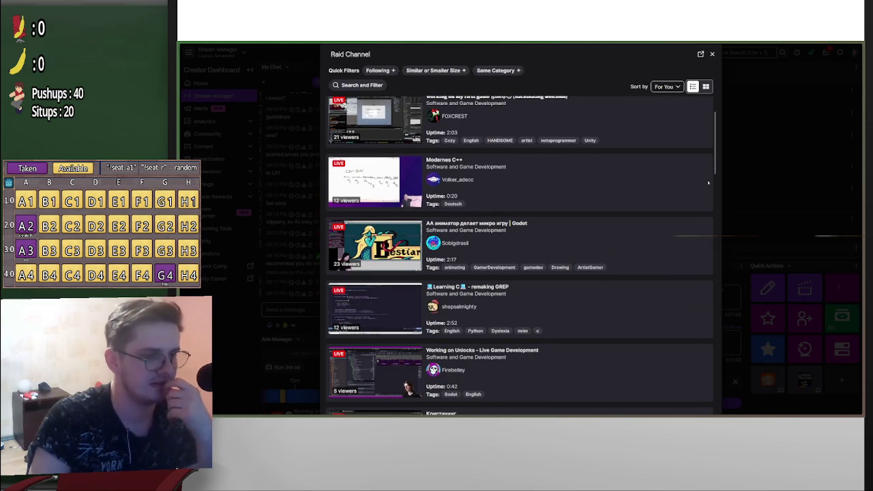
pyautogui.press('Escape')
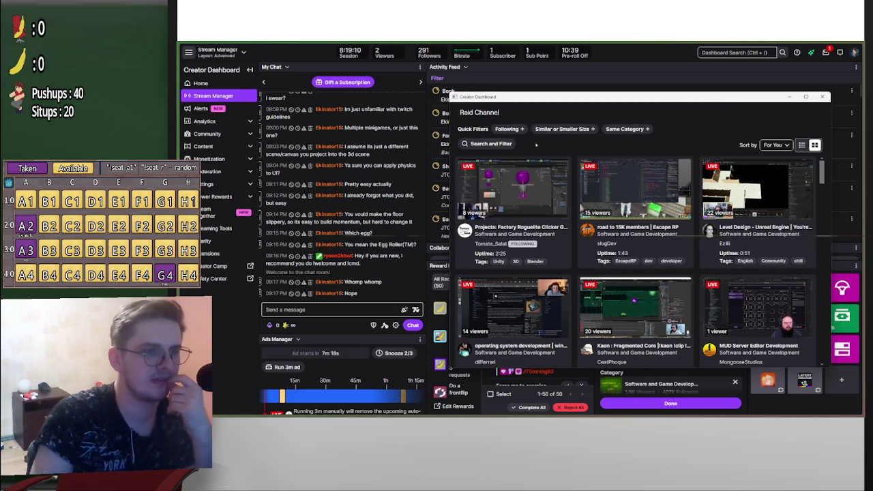
pyautogui.click(507, 128)
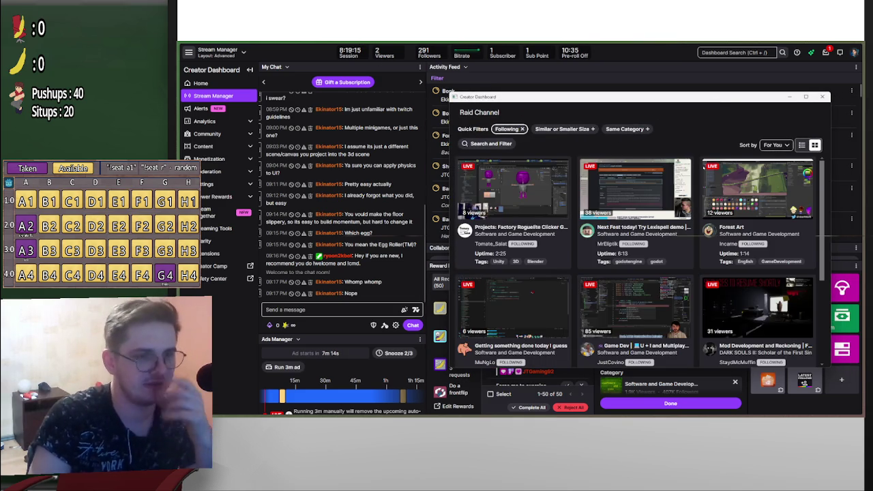
pyautogui.scroll(-1, 703, 167)
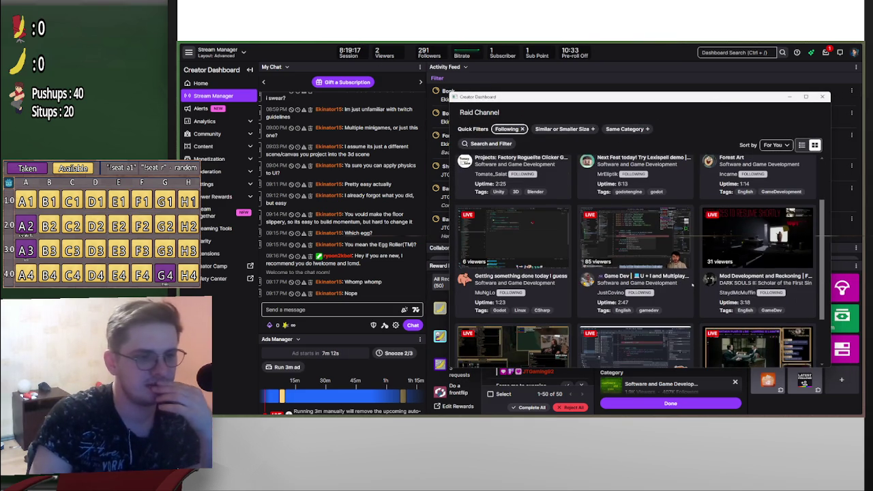
# Start a raid on a followed game-dev stream, copy its page address, and close the popup and preview.
pyautogui.click(648, 239)
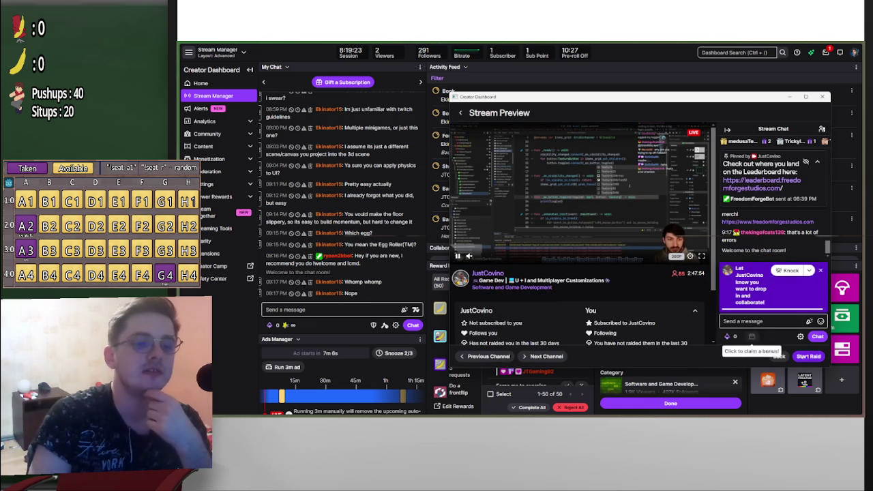
pyautogui.click(808, 356)
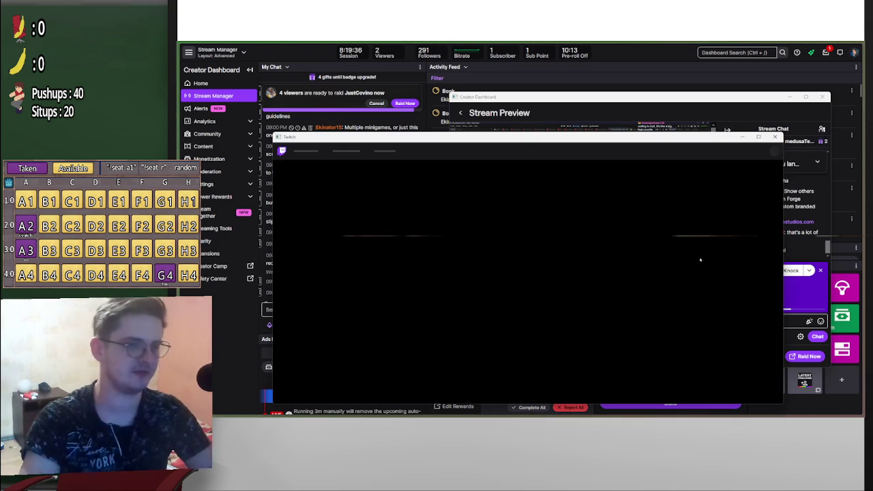
pyautogui.rightClick(556, 232)
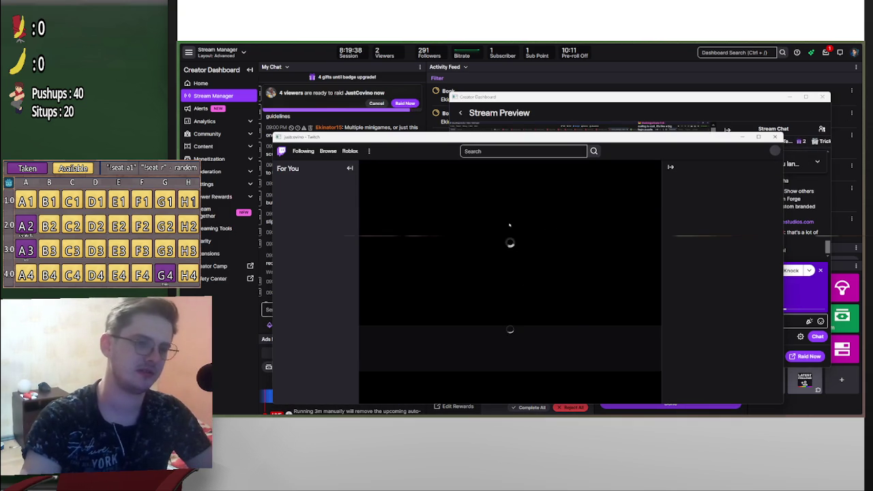
pyautogui.rightClick(505, 237)
pyautogui.click(539, 292)
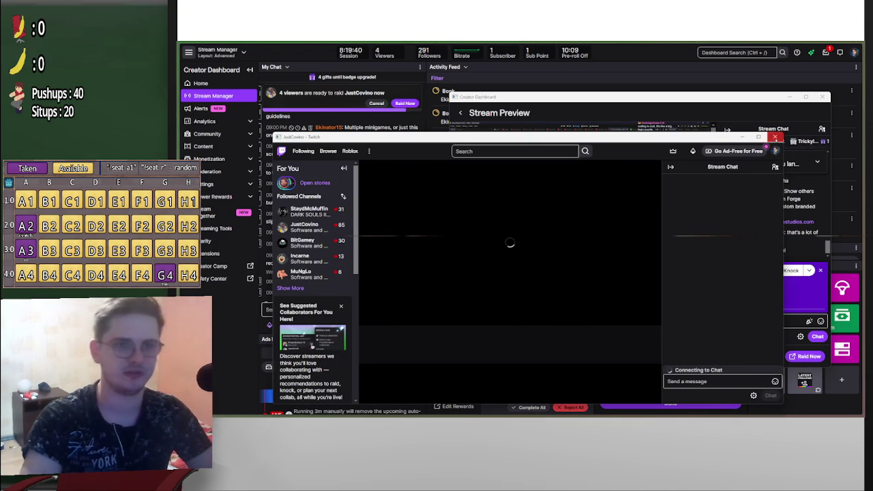
pyautogui.click(775, 136)
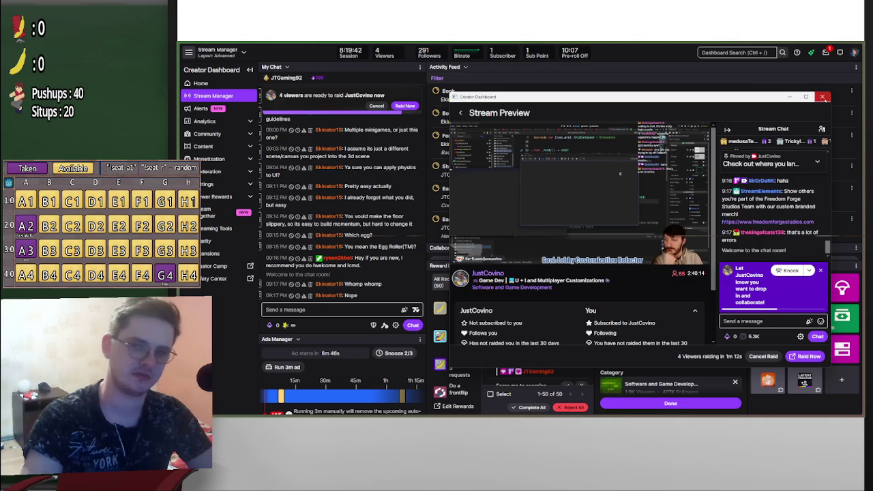
pyautogui.click(823, 96)
# Load the copied channel's live page in a new tab, then minimise the browser.
pyautogui.moveTo(237, 127)
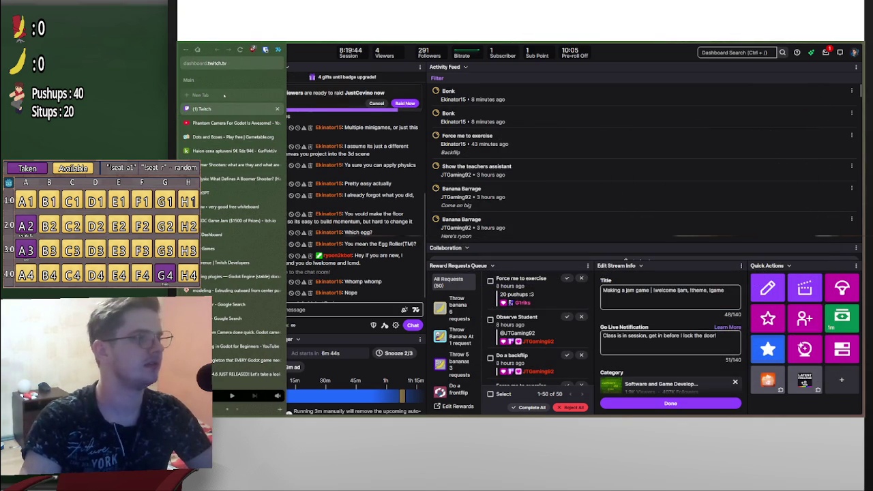
pyautogui.click(272, 95)
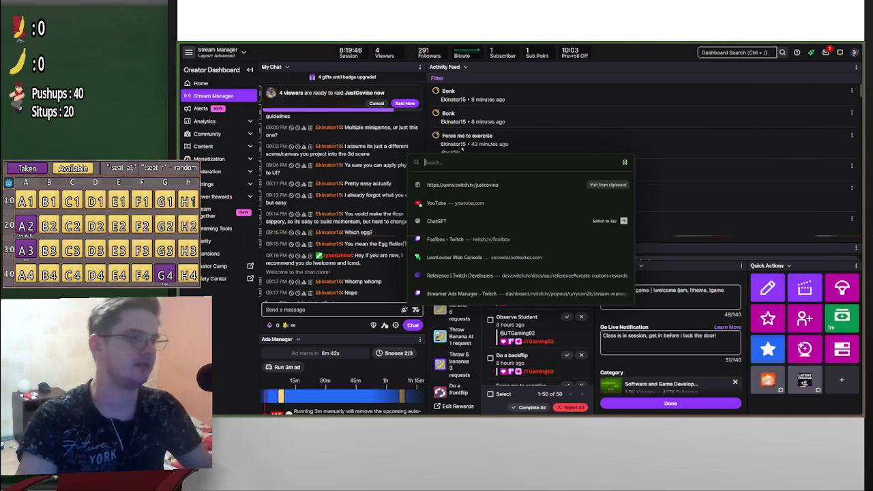
pyautogui.click(463, 184)
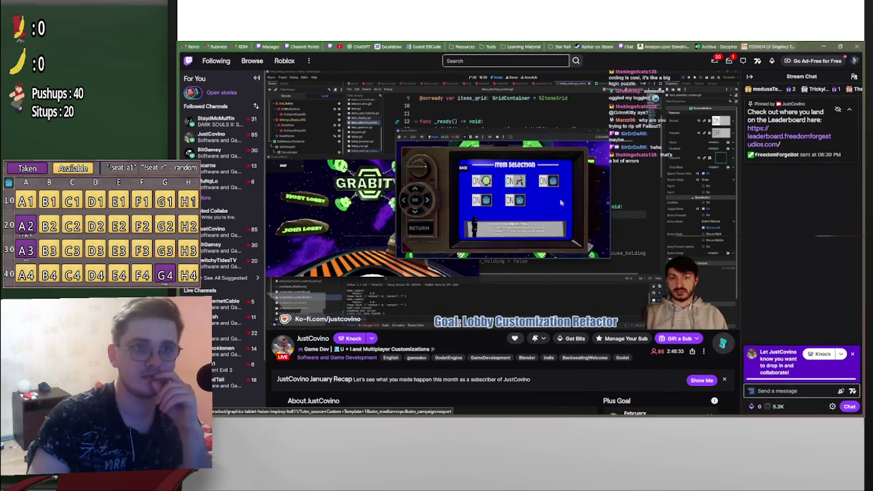
pyautogui.click(823, 46)
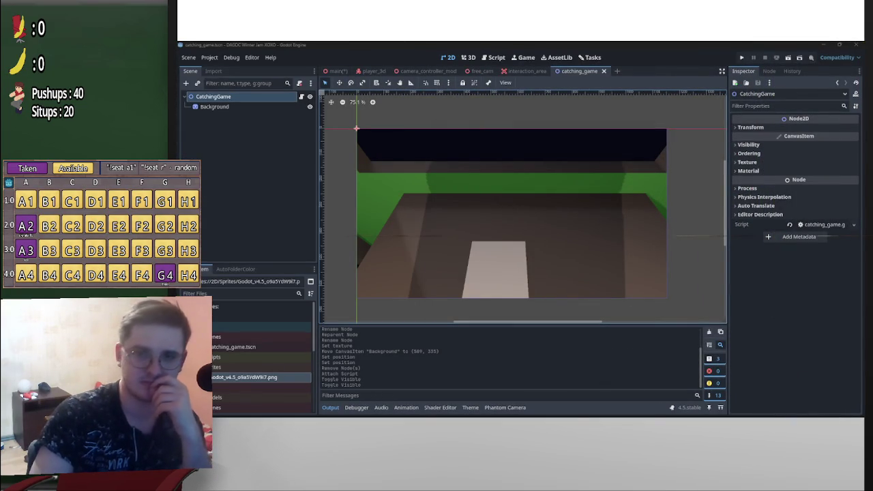
# Switch to the main scene and inspect the TextureRect fed by the SubViewport holding CatchingGame.
pyautogui.click(334, 71)
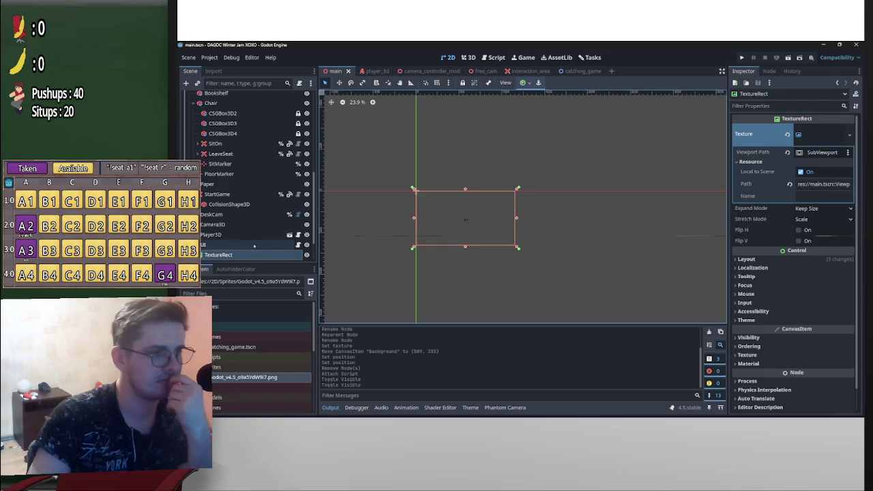
pyautogui.scroll(-2, 252, 238)
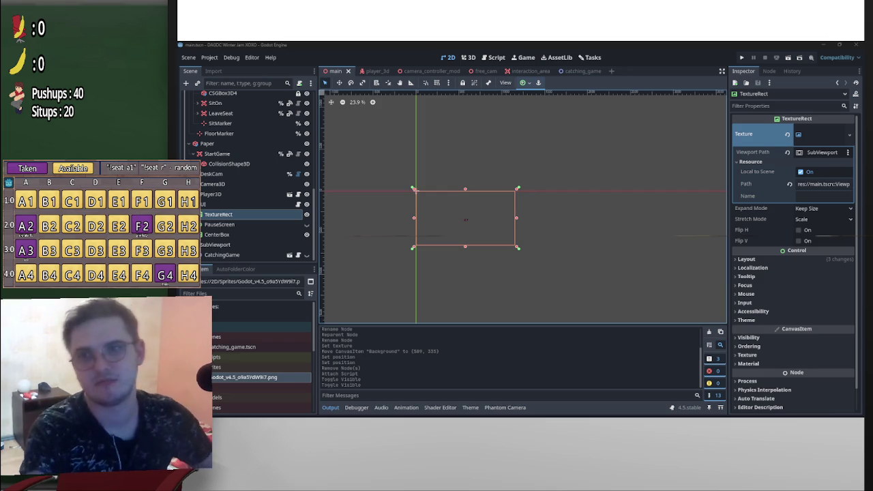
pyautogui.hotkey('alt', 'Tab')
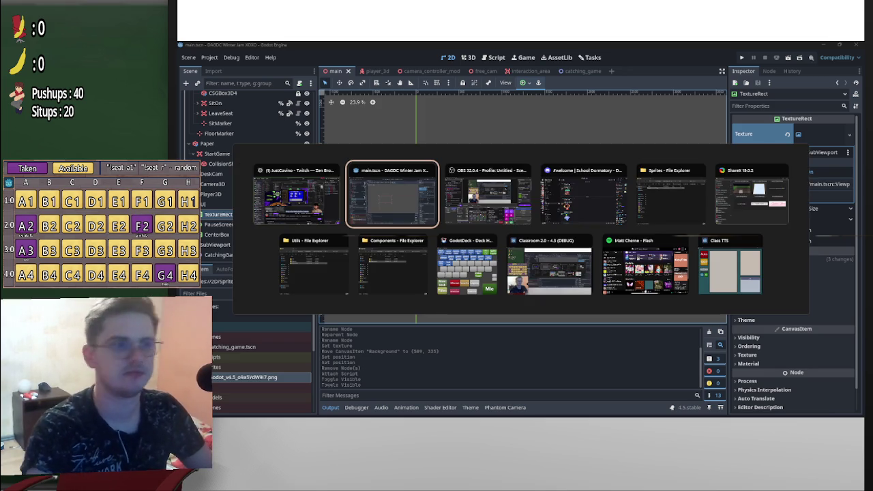
pyautogui.press('Tab')
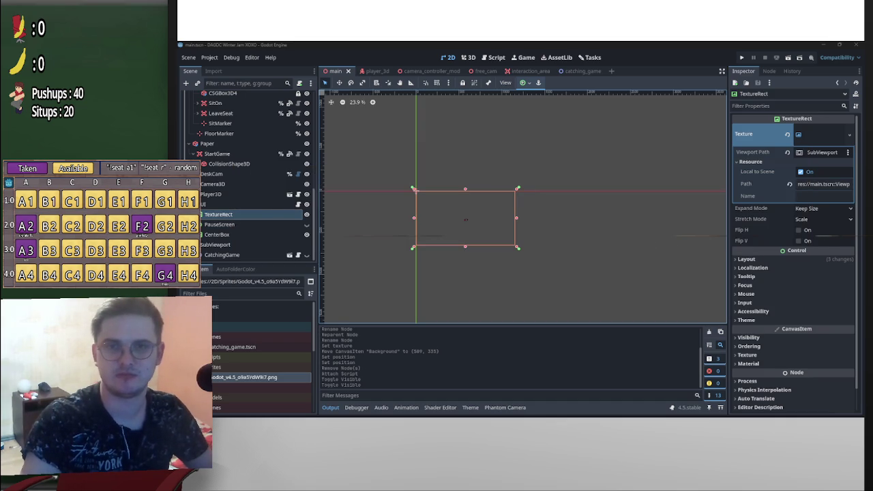
pyautogui.hotkey('alt', 'Tab')
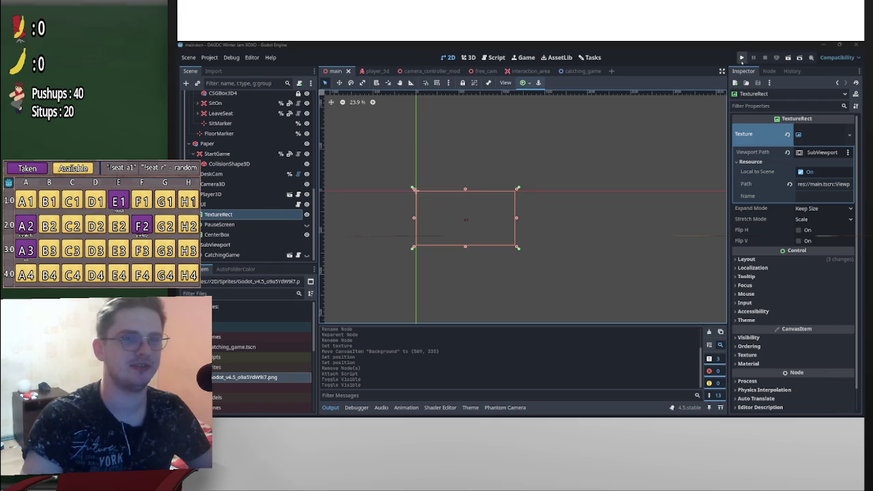
pyautogui.hotkey('alt', 'Tab')
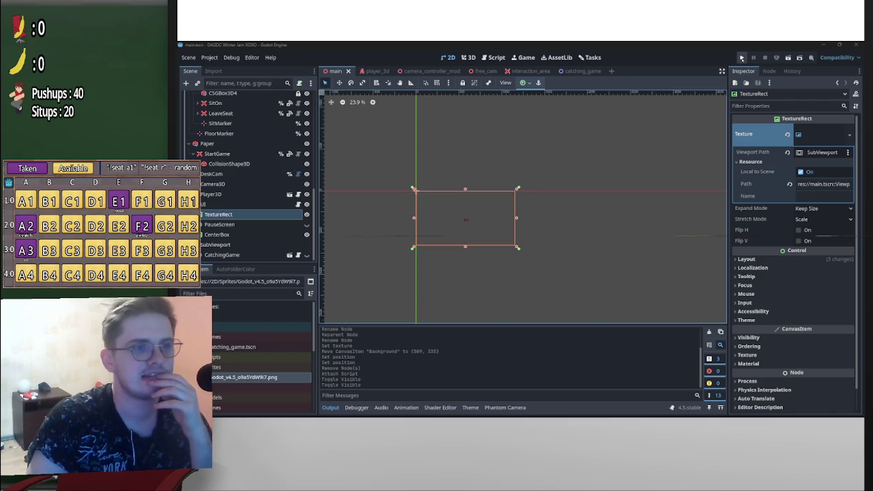
# Run the project, walk to the desk, sit with E, start the catching game, and pause with P.
pyautogui.click(741, 57)
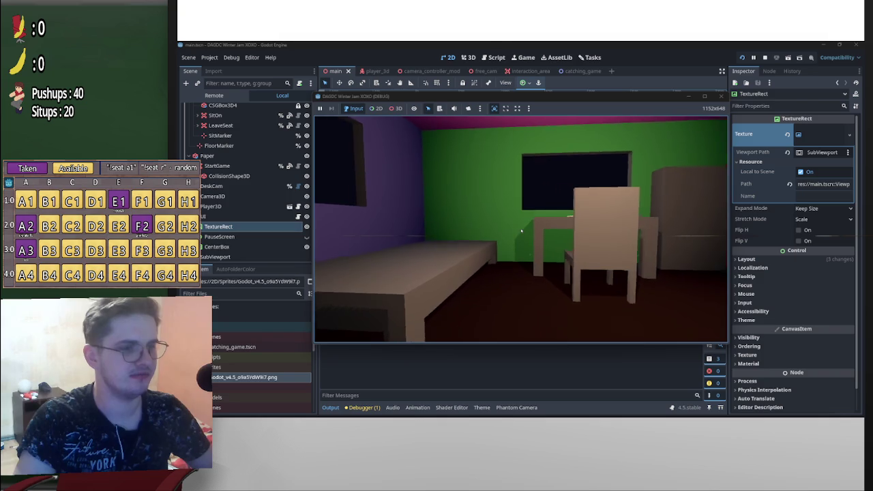
pyautogui.press('w')
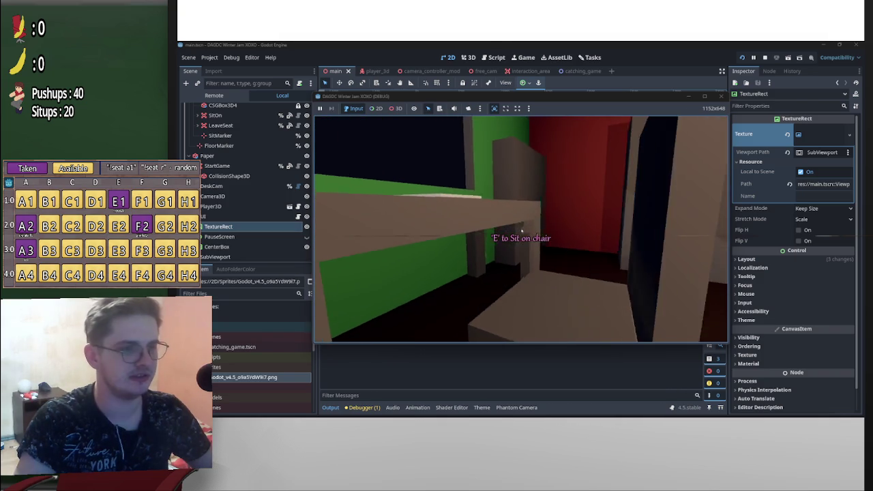
pyautogui.press('e')
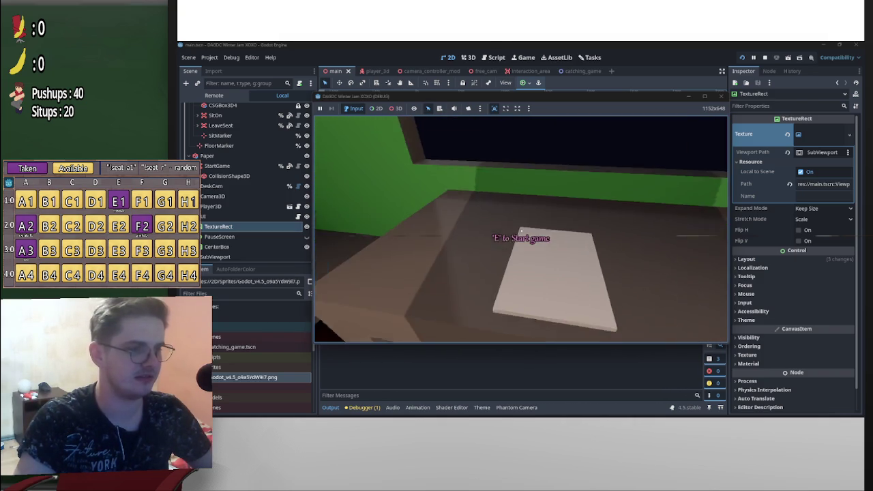
pyautogui.press('e')
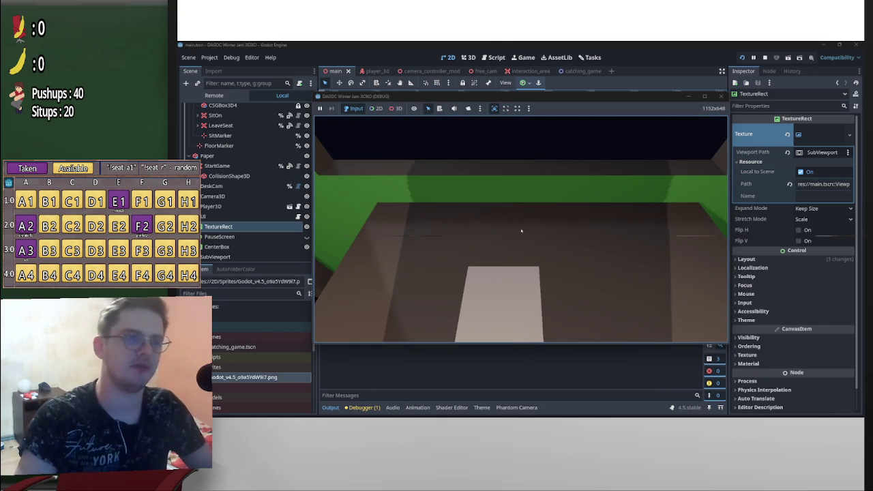
pyautogui.press('p')
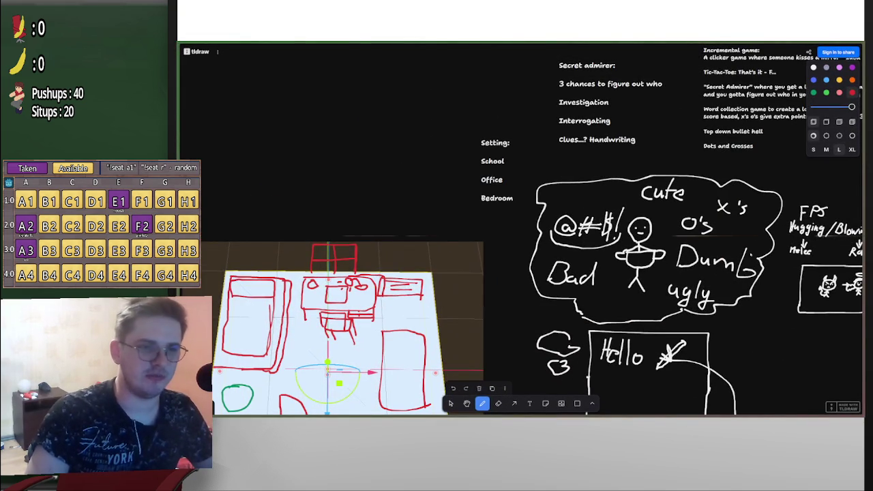
# Pan the tldraw canvas across the red room floor-plan sketch and game idea notes.
pyautogui.scroll(-2, 518, 273)
pyautogui.hscroll(3, 518, 273)
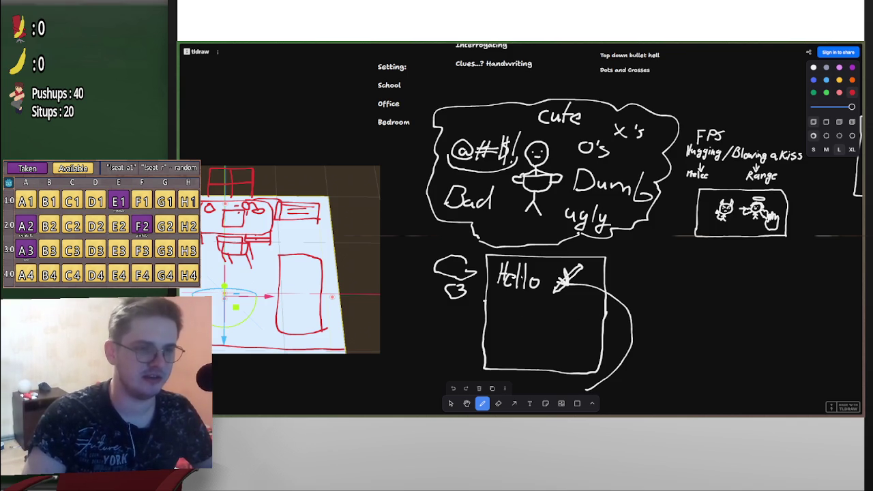
pyautogui.moveTo(846, 42)
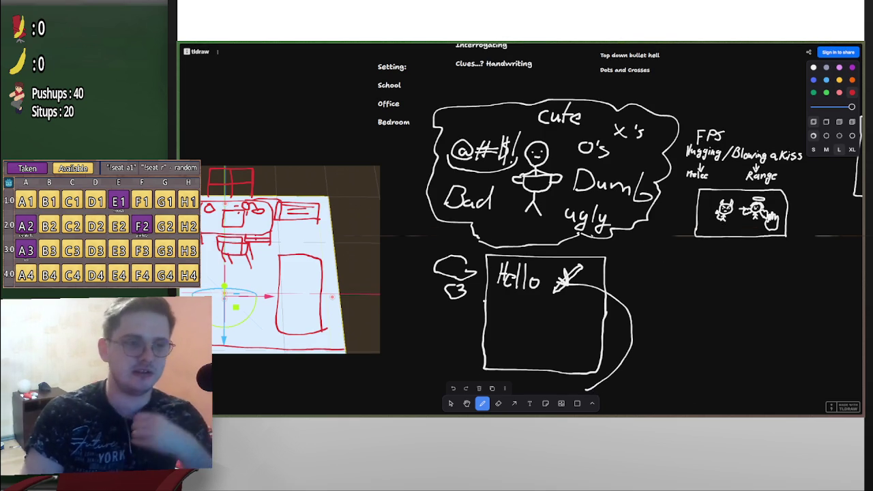
pyautogui.hscroll(-5, 523, 246)
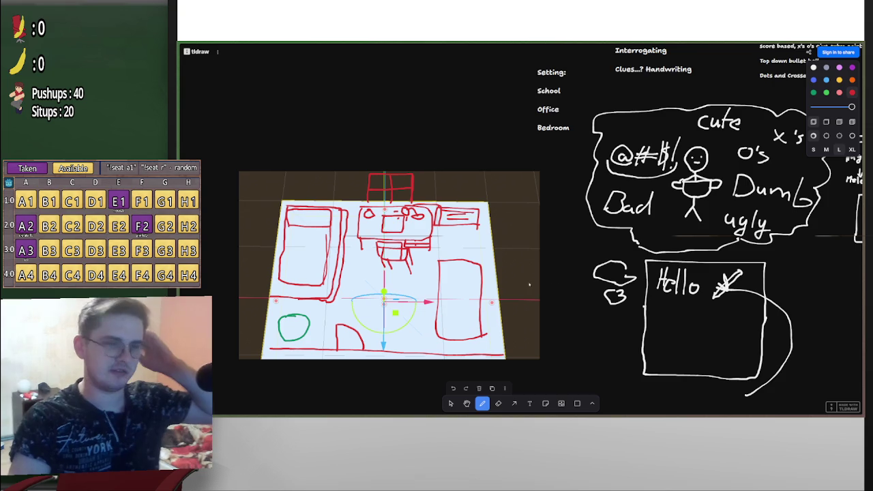
pyautogui.hscroll(3, 487, 200)
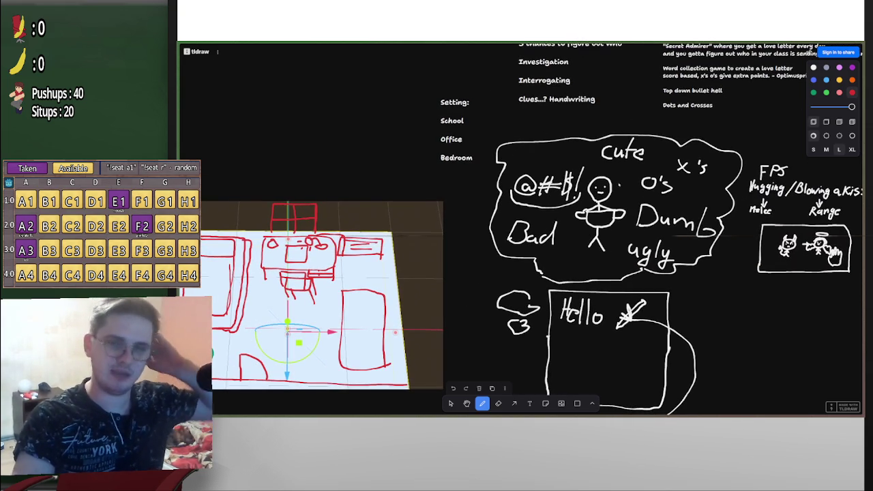
pyautogui.hscroll(-3, 523, 246)
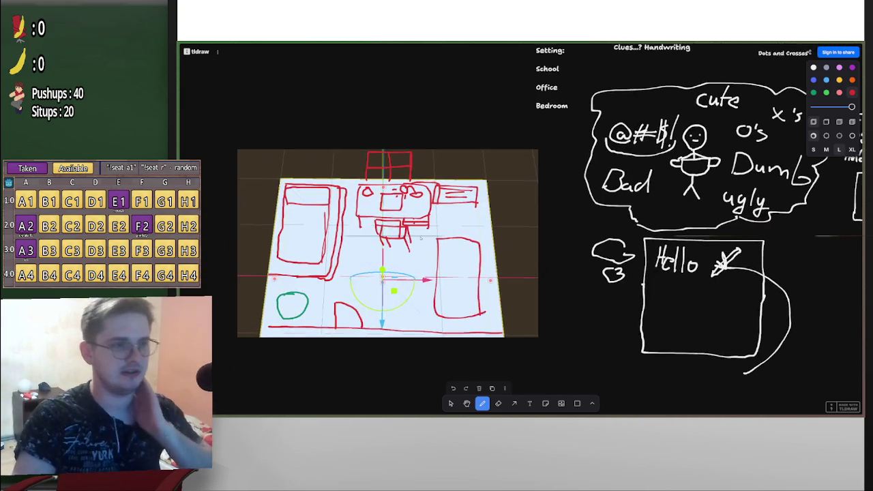
pyautogui.hscroll(5, 523, 245)
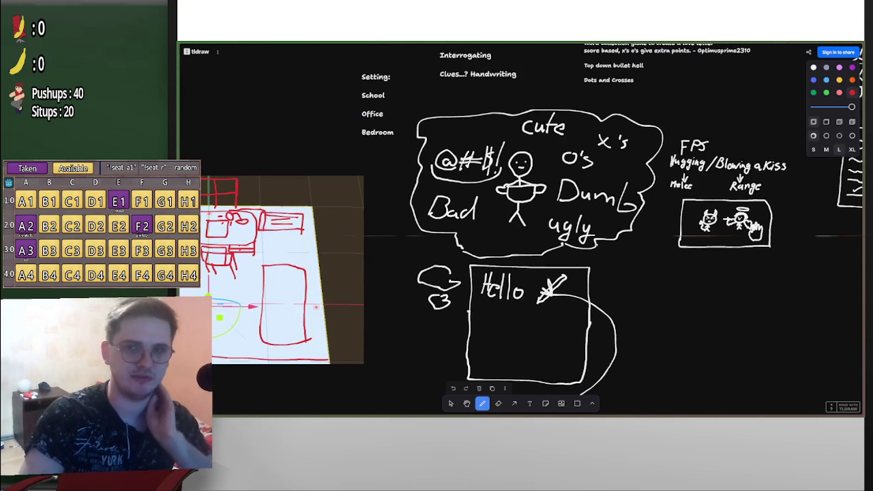